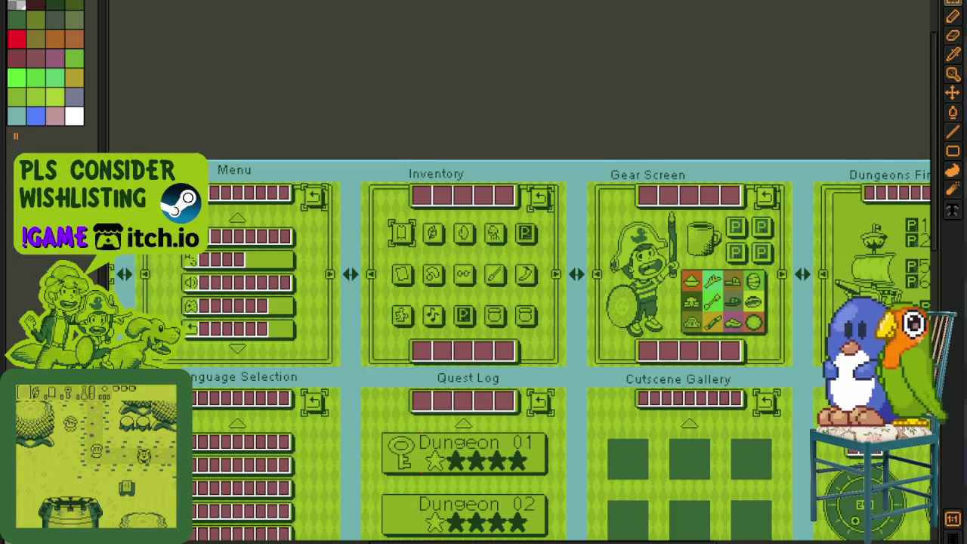
- Open the File menu to begin creating a new sprite
key("alt+f")
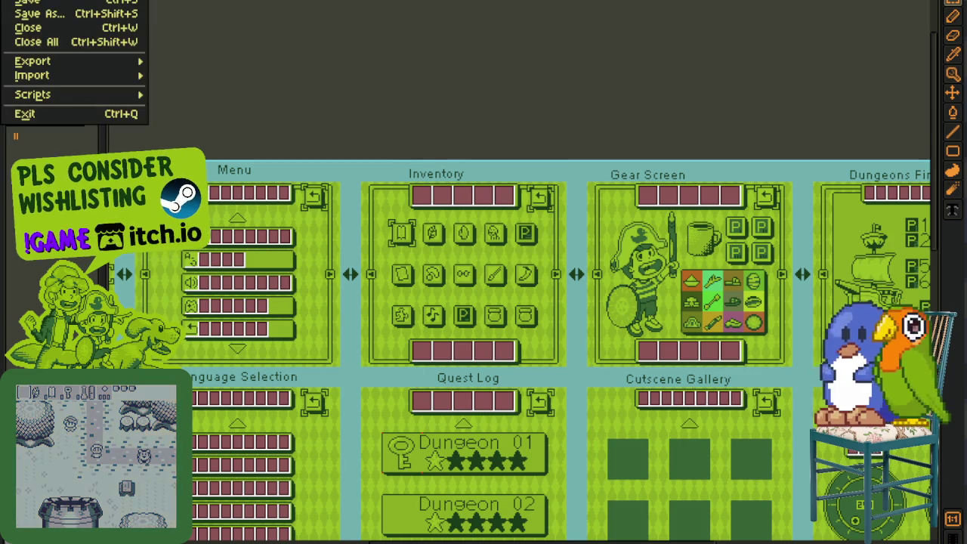
- Create a new sprite with the default settings and paste the text screenshot onto it
key("n")
left_click(442, 365)
key("ctrl+v")
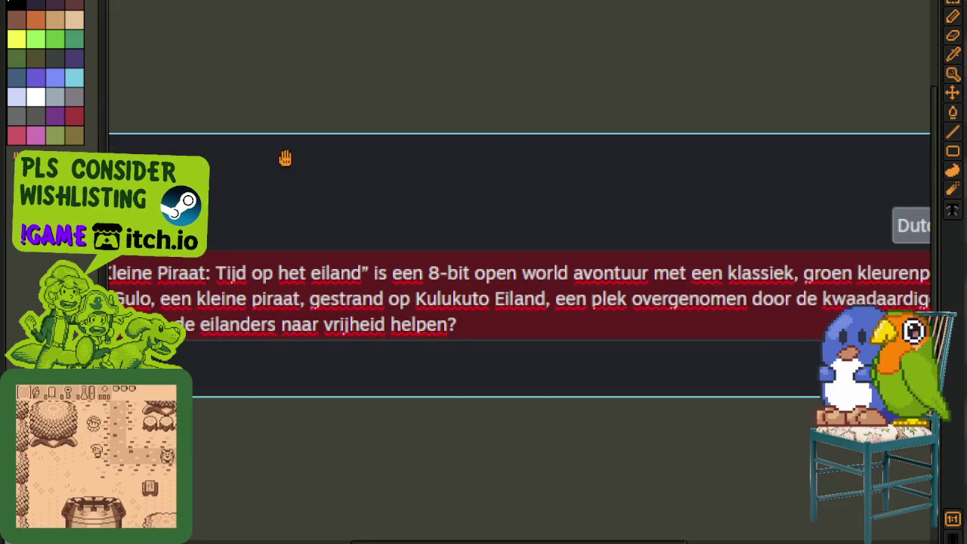
- Zoom into the Dutch description and select the 307/300 character count
left_click_drag(287, 156, 566, 121)
scroll(207, 314, "up", 1)
scroll(207, 314, "up", 1)
left_click_drag(273, 287, 602, 375)
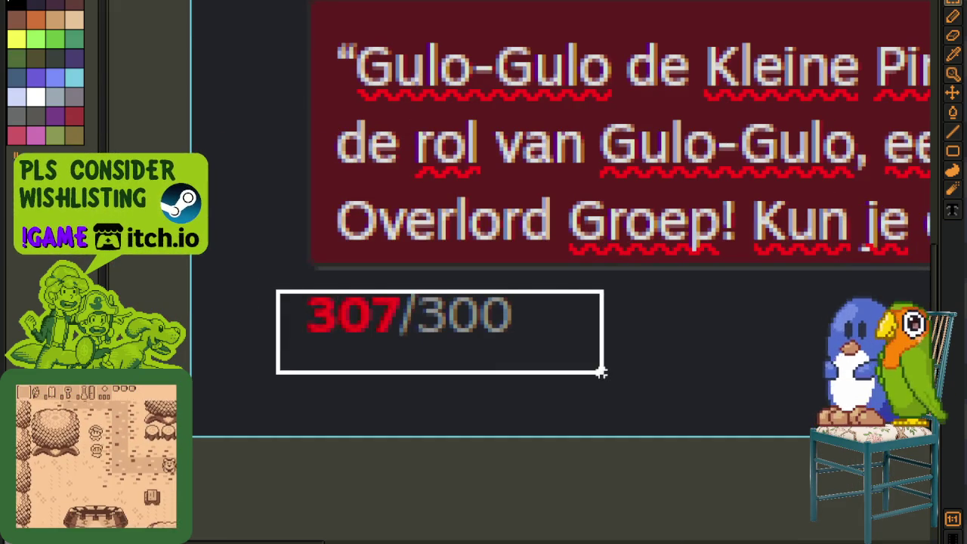
scroll(655, 283, "down", 3)
scroll(647, 280, "down", 1)
mouse_move(723, 281)
left_mouse_down()
mouse_move(398, 281)
mouse_move(500, 291)
left_mouse_up()
scroll(398, 281, "up", 2)
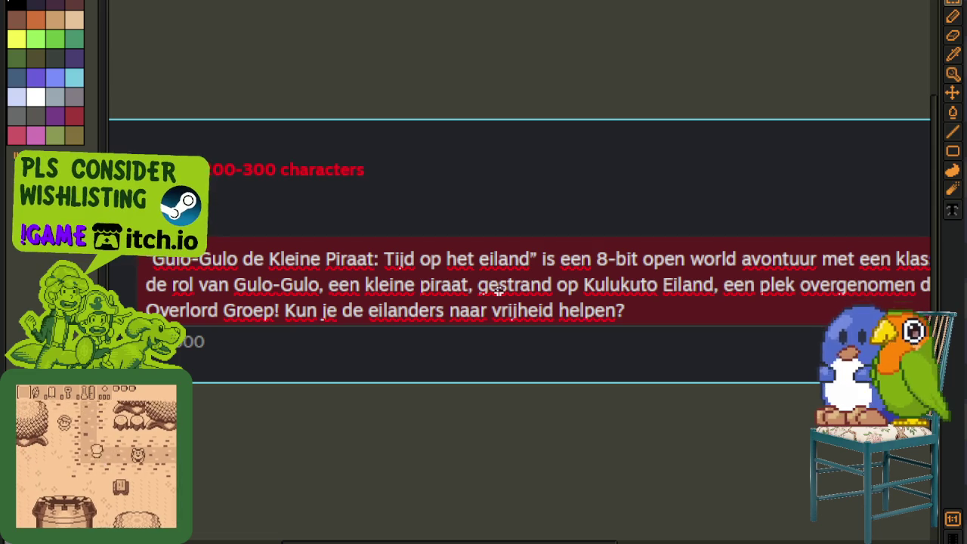
left_click_drag(496, 256, 375, 287)
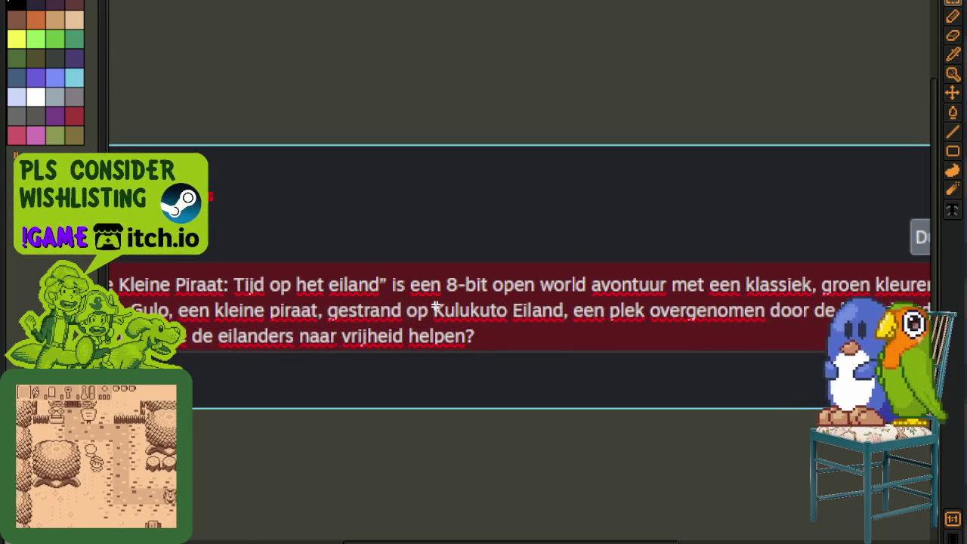
scroll(398, 312, "right", 5)
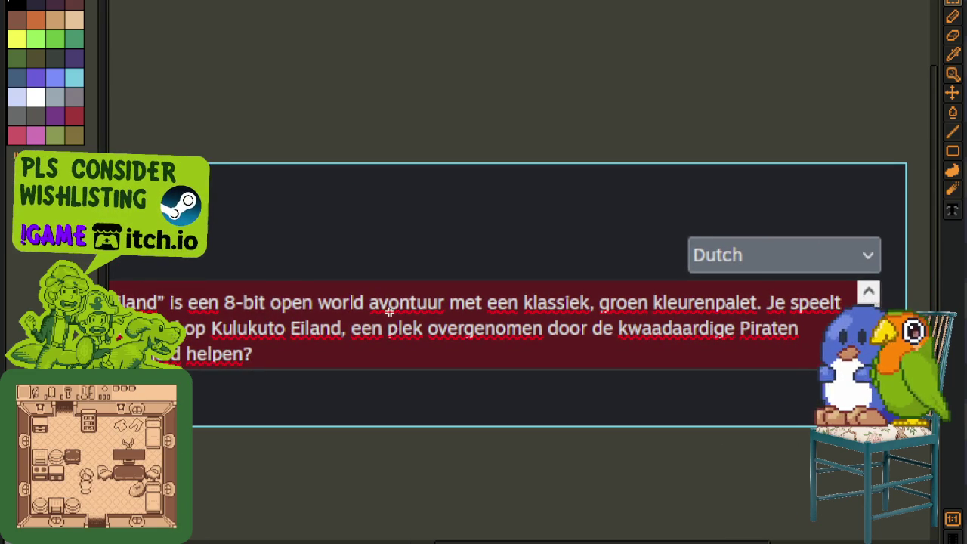
- Mark the words 'open world', then pan across the full Dutch description
left_click_drag(270, 306, 364, 306)
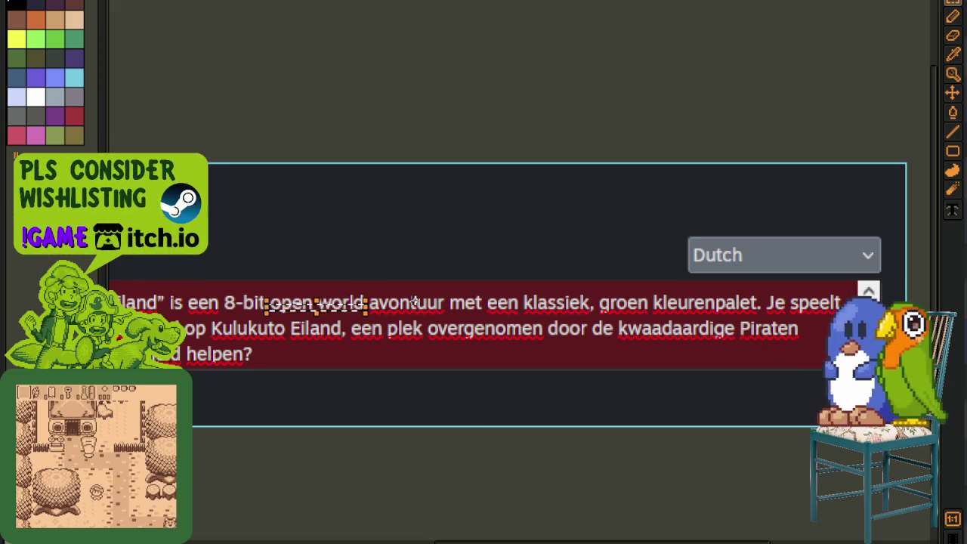
scroll(515, 321, "left", 2)
scroll(679, 309, "left", 3)
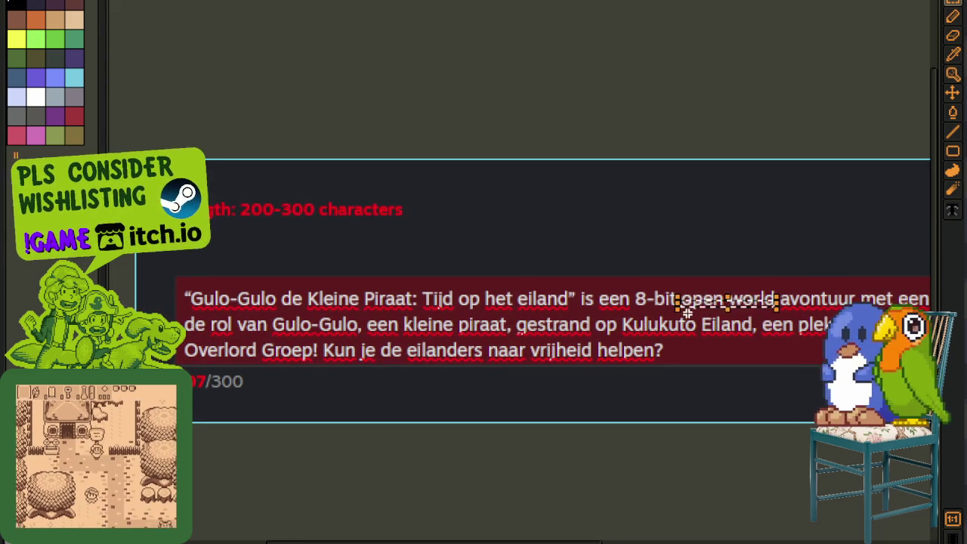
mouse_move(701, 306)
left_mouse_down()
mouse_move(509, 334)
mouse_move(423, 333)
left_mouse_up()
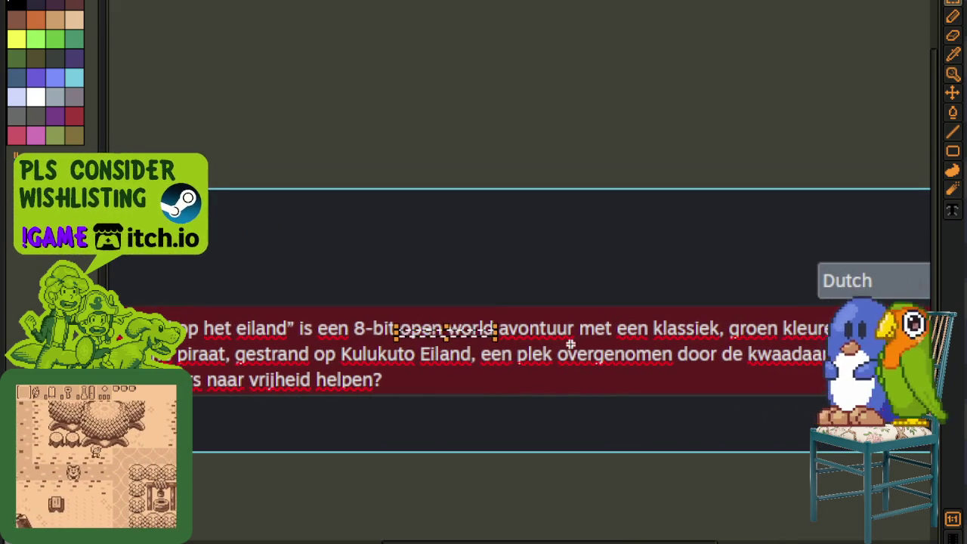
left_click_drag(650, 375, 484, 377)
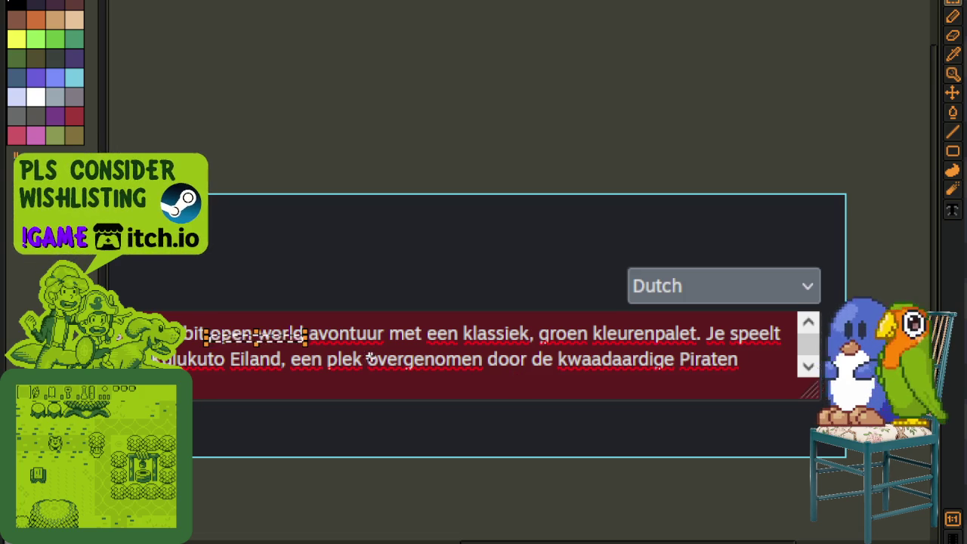
scroll(423, 355, "left", 5)
scroll(453, 336, "left", 2)
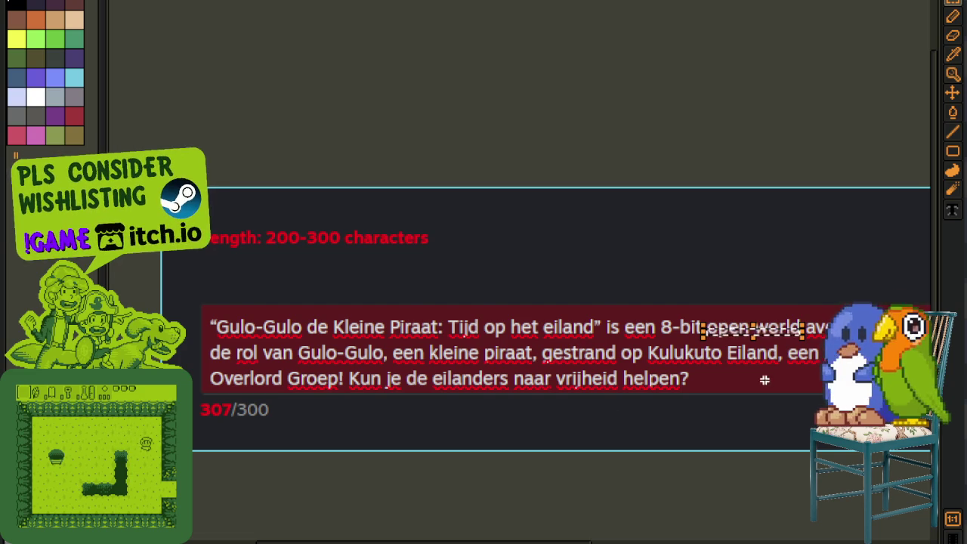
scroll(745, 382, "right", 5)
scroll(271, 284, "up", 2)
- Marquee-select 'open world', deselect it, and close the Sprite-0007 screenshot
left_click_drag(249, 285, 447, 332)
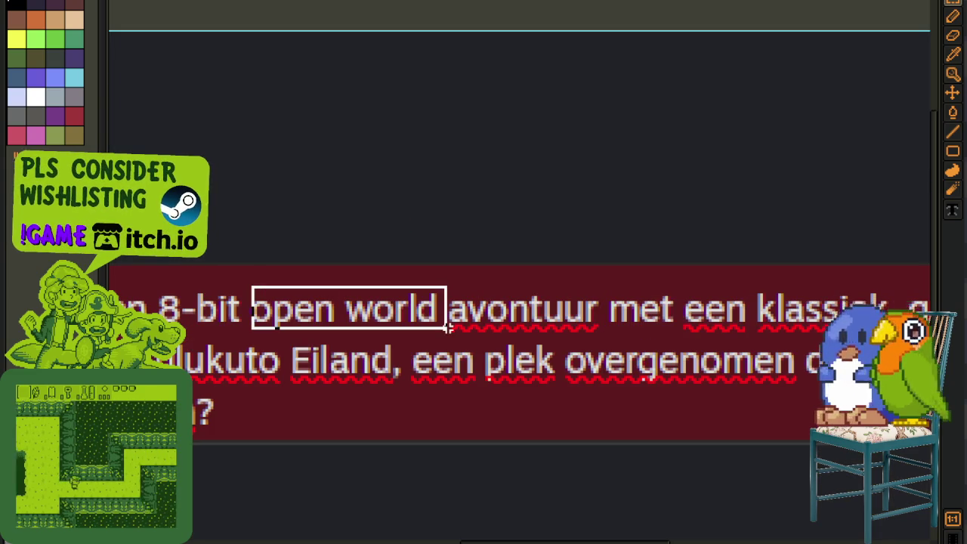
key("ctrl+d")
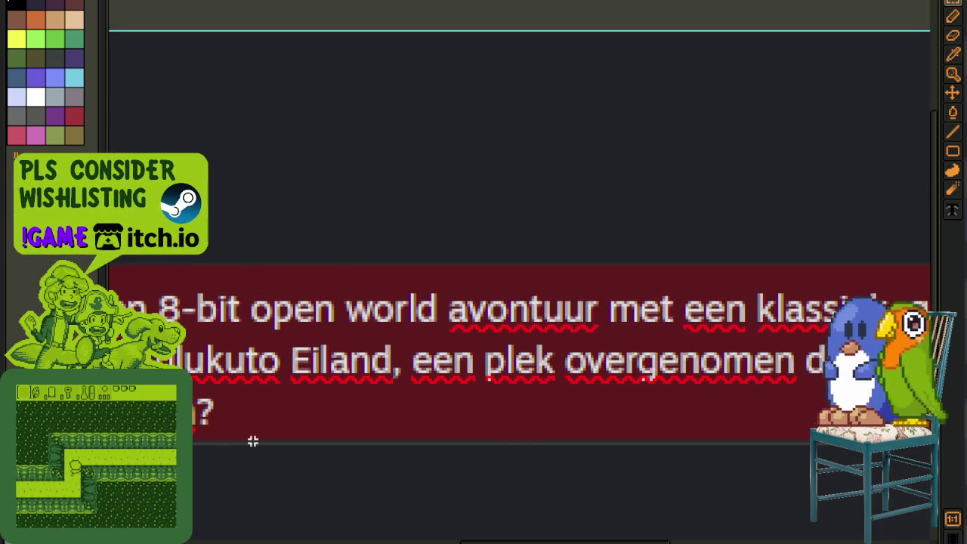
key("ctrl+w")
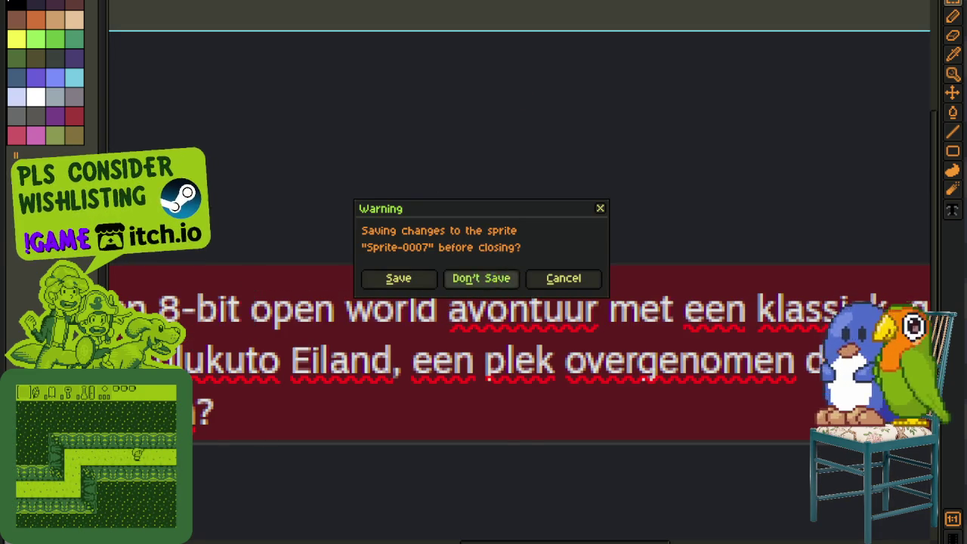
- Discard Sprite-0007 without saving and zoom out over the Game Boy mockup sheet
left_click(487, 278)
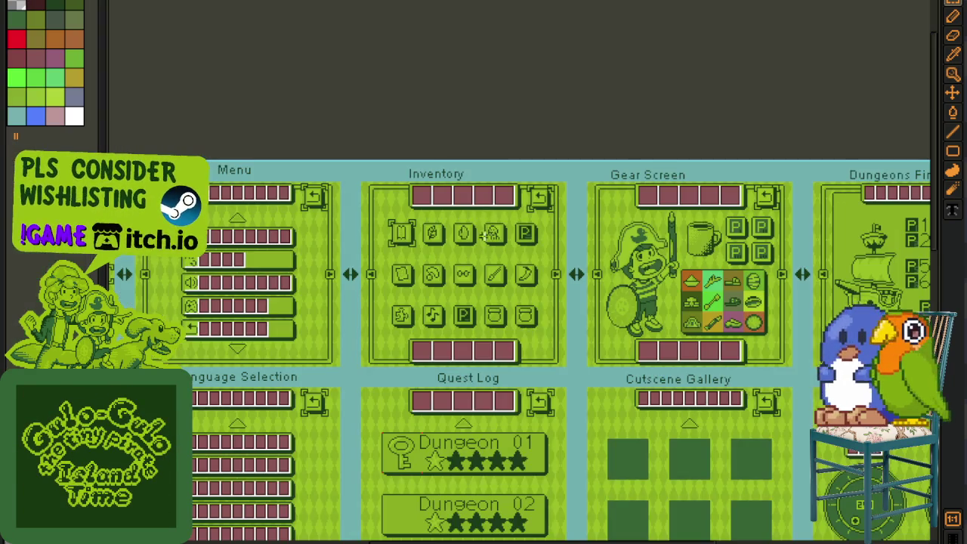
scroll(349, 94, "down", 2)
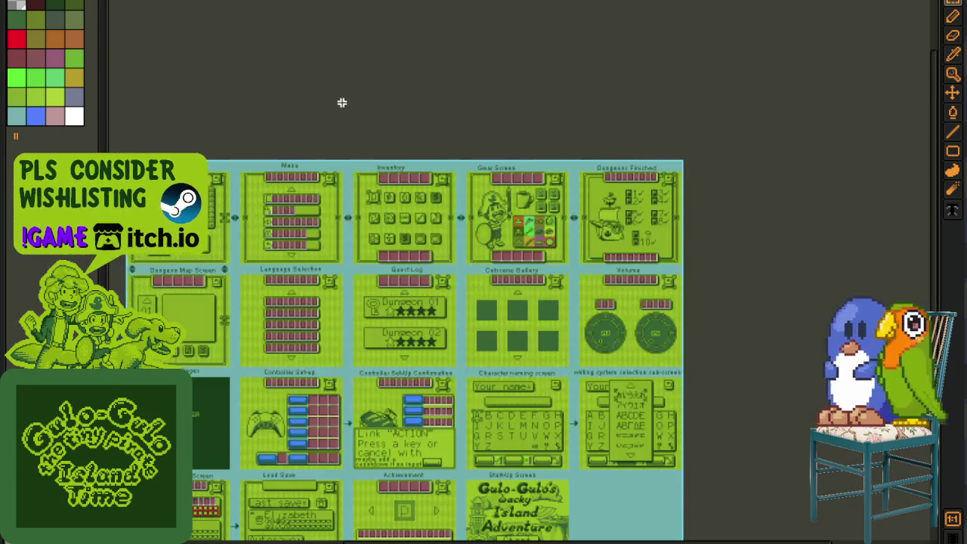
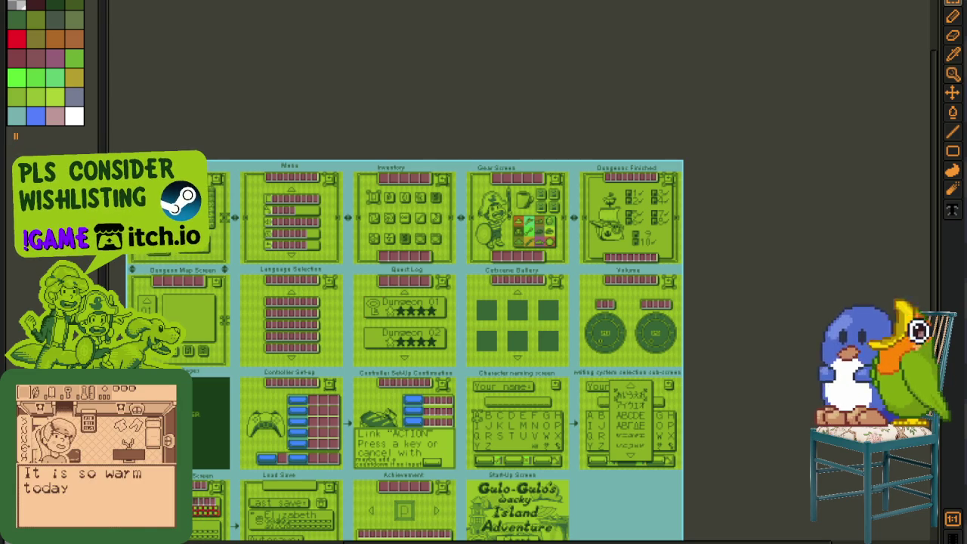
- Scroll and pan the mockup sheet to bring the Dungeons Finished and Volume screens into view
scroll(392, 291, "up", 2)
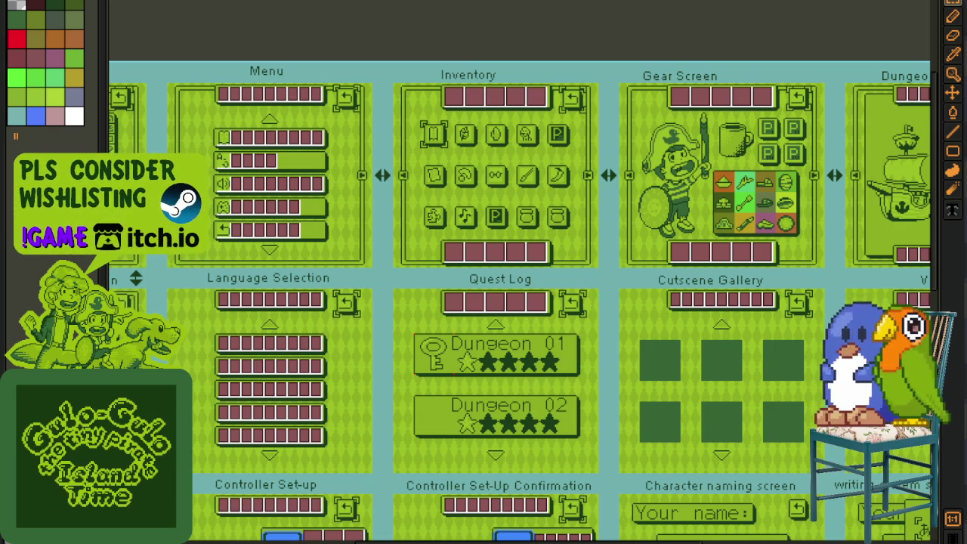
mouse_move(631, 259)
left_mouse_down()
mouse_move(405, 295)
mouse_move(369, 291)
left_mouse_up()
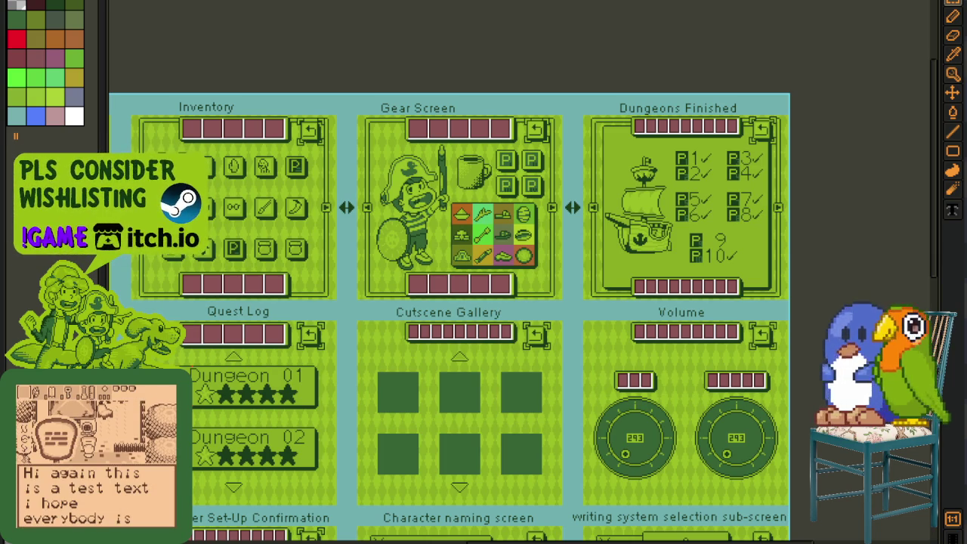
- Clear safe cells on the left side of the Minesweeper board and flag the top-left mines
left_click(559, 431)
left_click(548, 435)
right_click(557, 420)
left_click(548, 408)
right_click(546, 393)
right_click(547, 383)
right_click(556, 374)
left_click(547, 374)
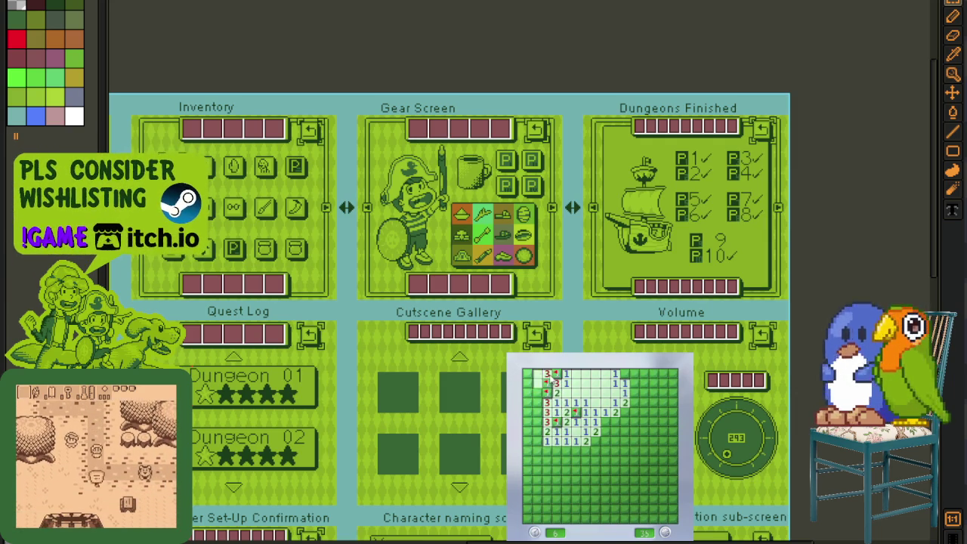
- Flag the mines in the top-right area and clear the safe cells along the right side
right_click(624, 374)
left_click(624, 383)
right_click(635, 402)
left_click(635, 392)
left_click(664, 412)
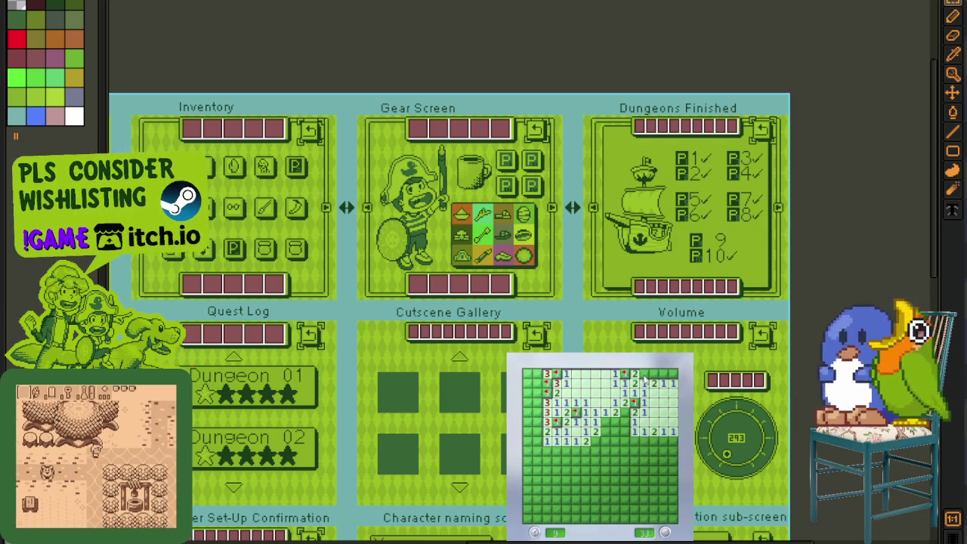
right_click(644, 374)
right_click(664, 374)
left_click(654, 374)
right_click(624, 412)
left_click(615, 422)
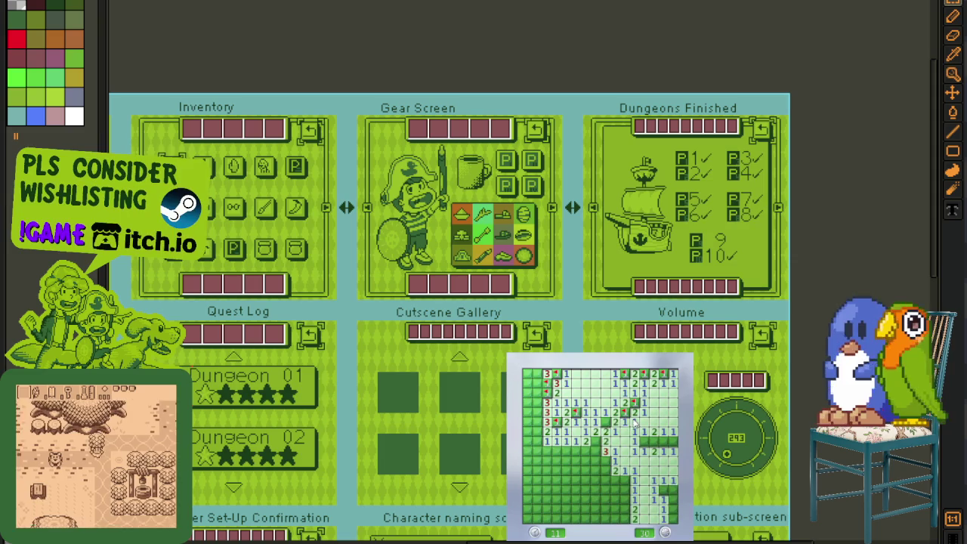
- Clear the right edge and bottom-right corner, flagging the mines found there
right_click(634, 442)
right_click(644, 441)
left_click(674, 441)
right_click(664, 441)
left_click(669, 469)
right_click(664, 490)
right_click(674, 499)
left_click(674, 508)
right_click(673, 518)
right_click(625, 510)
- Flag the mines in the lower middle and left middle, revealing the safe cells between them
right_click(625, 480)
right_click(605, 461)
left_click(595, 471)
left_click(586, 461)
right_click(595, 451)
right_click(596, 441)
right_click(575, 461)
right_click(566, 460)
right_click(556, 451)
left_click(546, 441)
- Clear the lower-left corner and the bottom row, flagging each mine along the way
right_click(546, 471)
left_click(536, 470)
right_click(546, 490)
right_click(576, 500)
right_click(565, 500)
right_click(546, 500)
left_click(585, 510)
right_click(605, 500)
left_click(608, 512)
right_click(617, 514)
- Flag the remaining mines in the left columns and reveal the last safe cells at the top-left and bottom-left
right_click(526, 442)
right_click(536, 432)
right_click(536, 413)
right_click(536, 403)
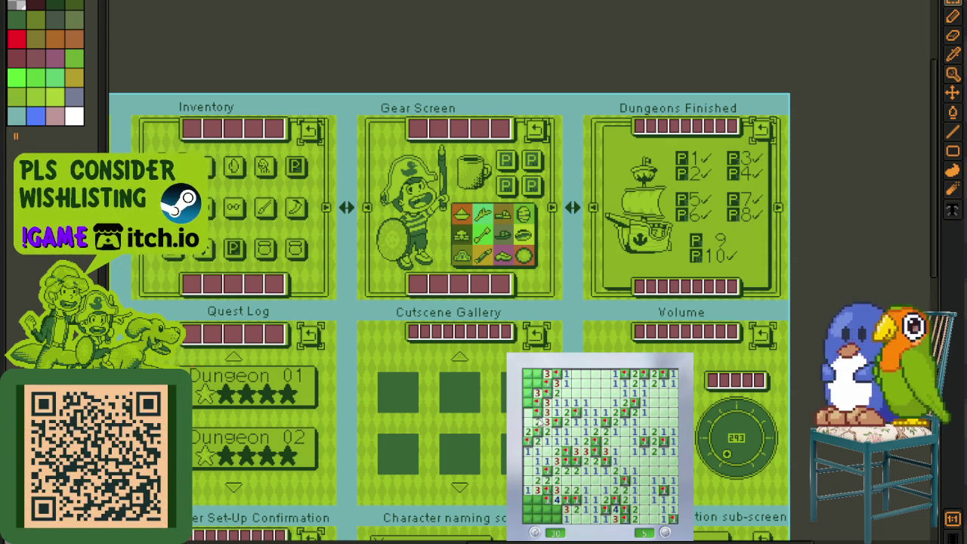
right_click(537, 373)
left_click(533, 378)
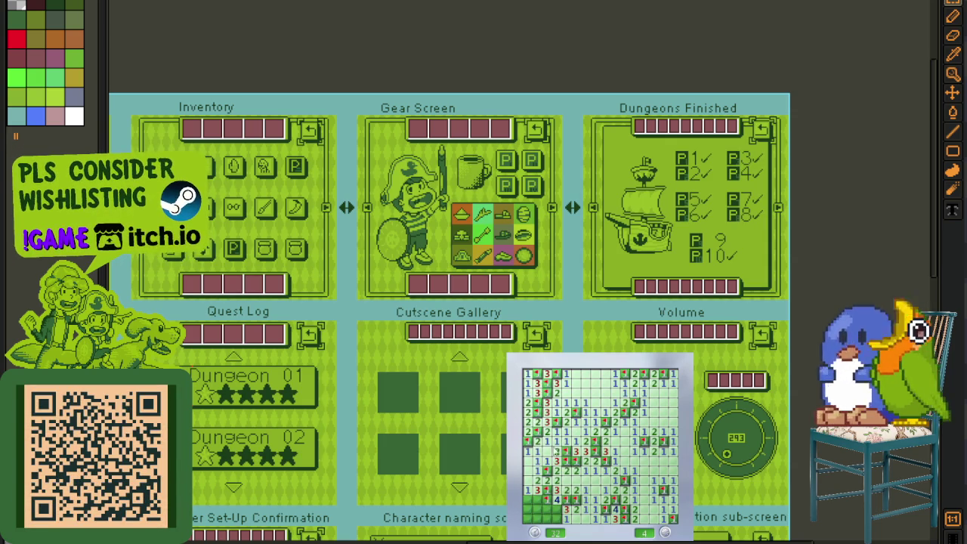
left_click(536, 502)
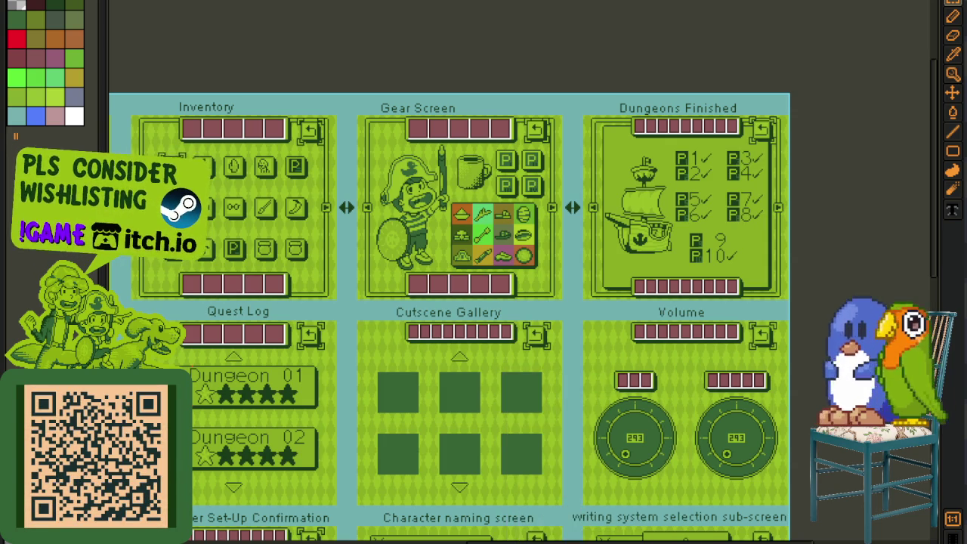
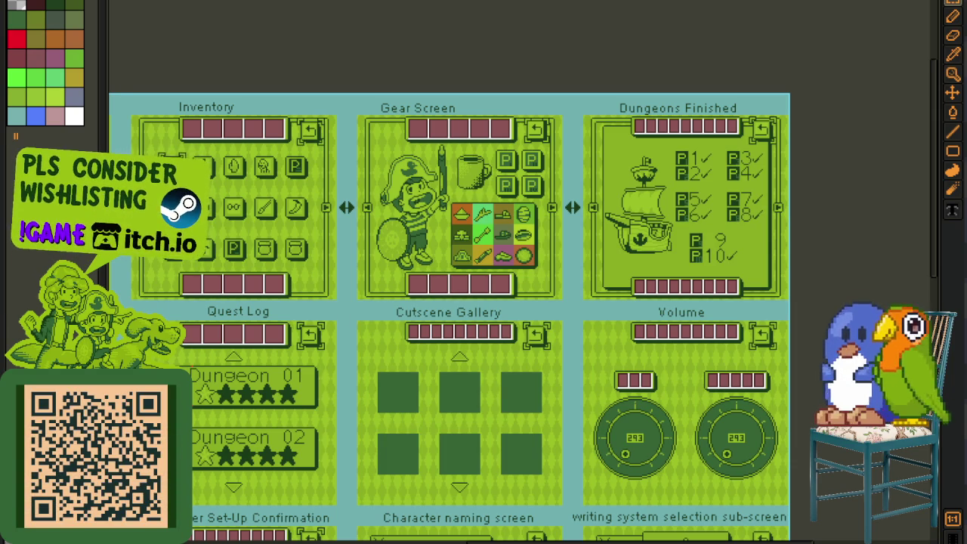
- Zoom into the Gear Screen and marquee-select the five maroon slots under its title
scroll(233, 170, "up", 3)
scroll(402, 190, "up", 2)
left_click_drag(328, 158, 764, 527)
left_click(282, 115)
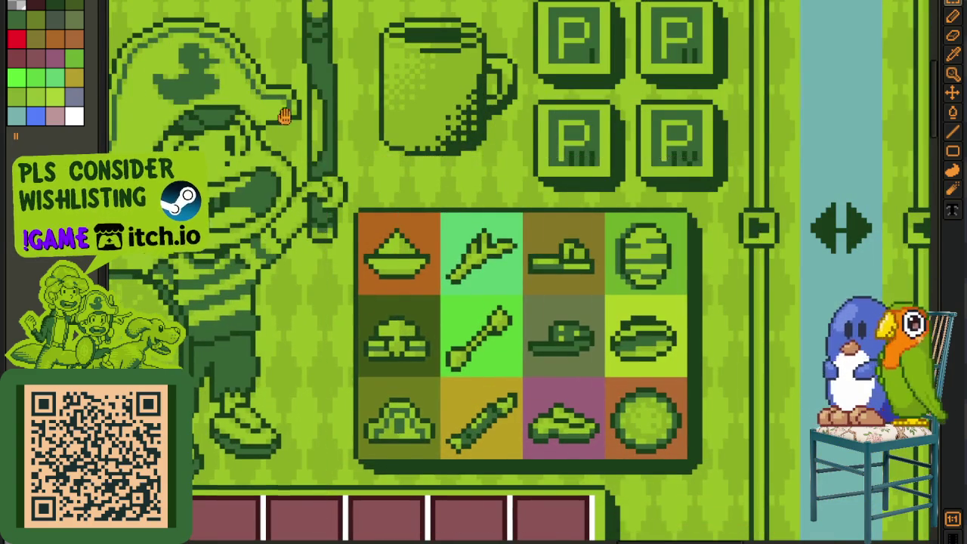
scroll(283, 115, "up", 5)
scroll(297, 211, "up", 1)
left_click_drag(248, 189, 848, 412)
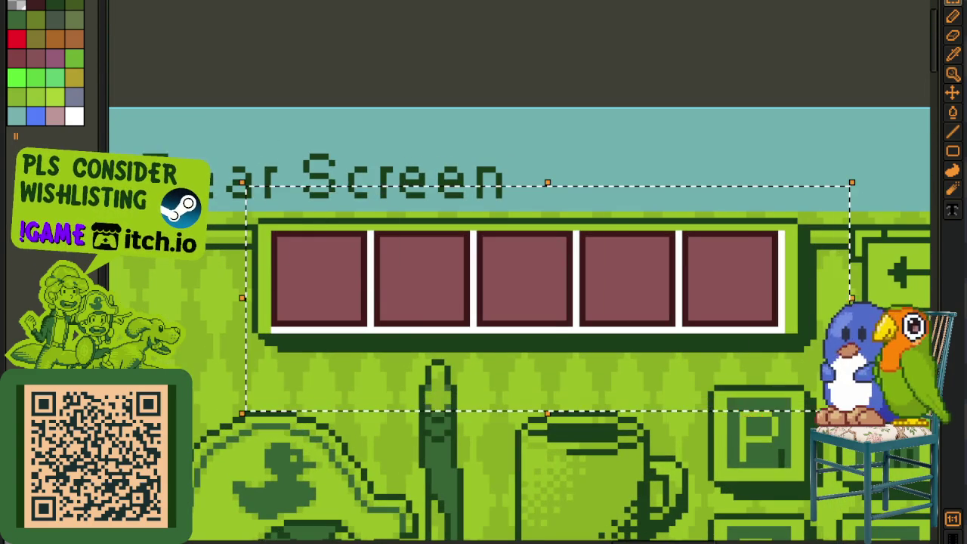